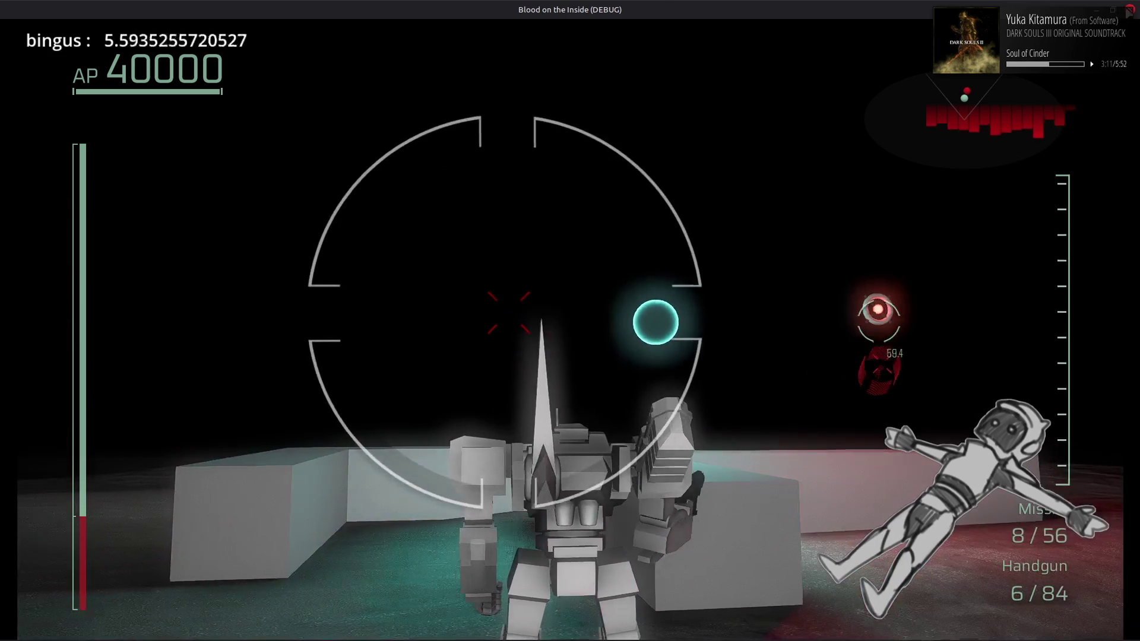
Stop the running lock-on test game with F8 and return to the editor
{"action": "key", "text": "F8"}
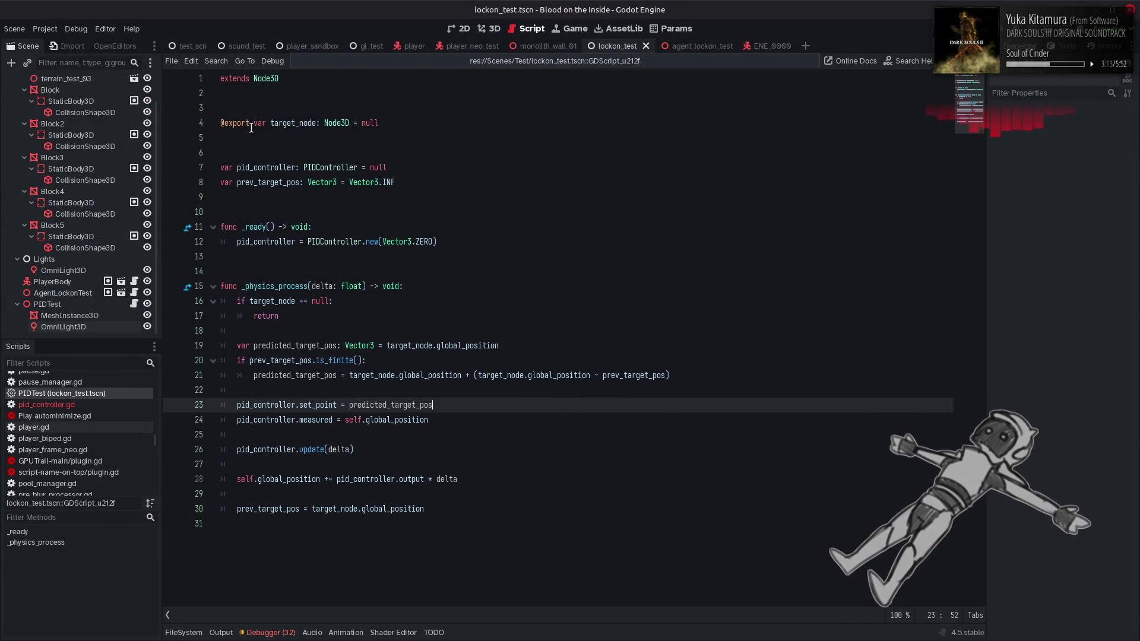
Open pid_controller.gd and highlight its update() function to inspect the PID computation
{"action": "left_click", "coordinate": [102, 406]}
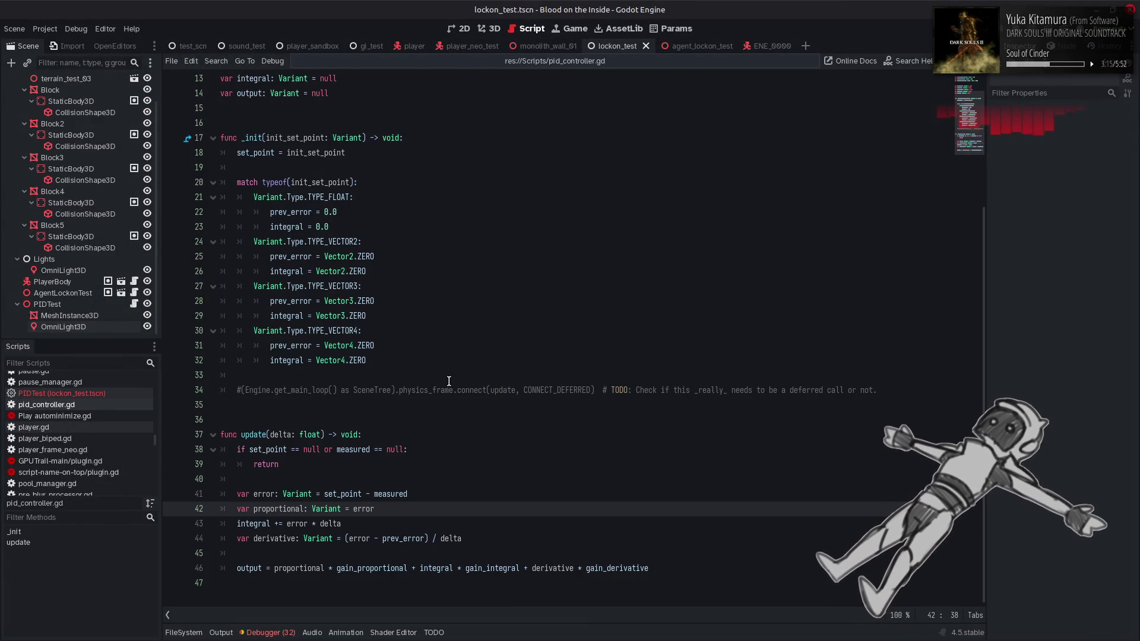
{"action": "left_click_drag", "start_coordinate": [713, 555], "coordinate": [168, 451]}
{"action": "mouse_move", "coordinate": [664, 565]}
{"action": "left_mouse_down"}
{"action": "mouse_move", "coordinate": [279, 464]}
{"action": "mouse_move", "coordinate": [314, 458]}
{"action": "left_mouse_up"}
{"action": "left_click", "coordinate": [547, 488]}
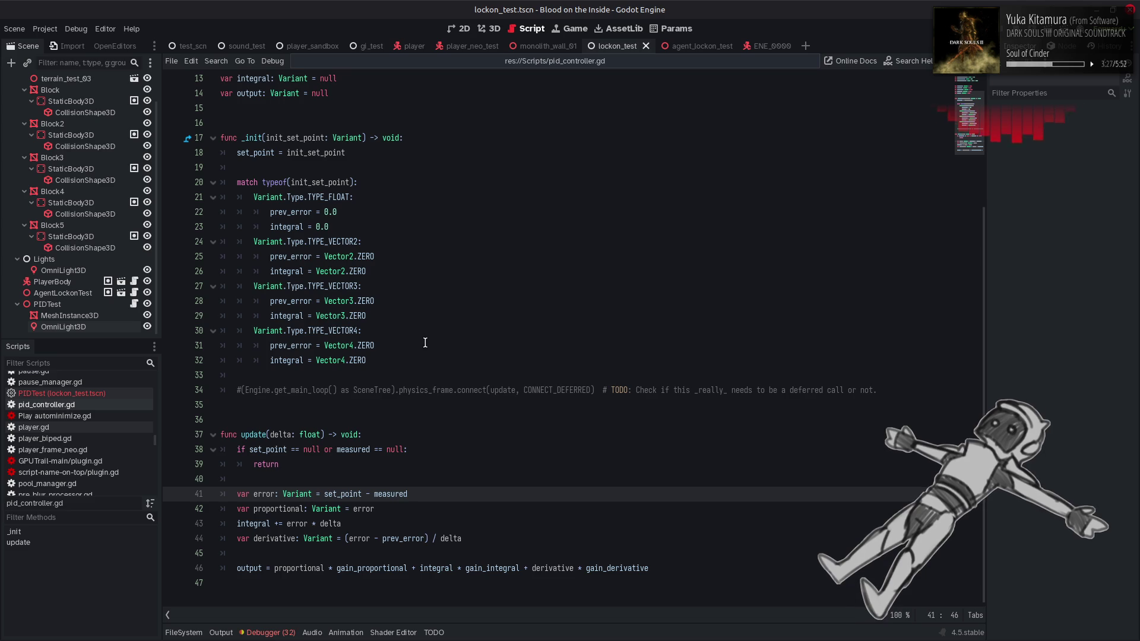
{"action": "left_click_drag", "start_coordinate": [399, 363], "coordinate": [232, 182]}
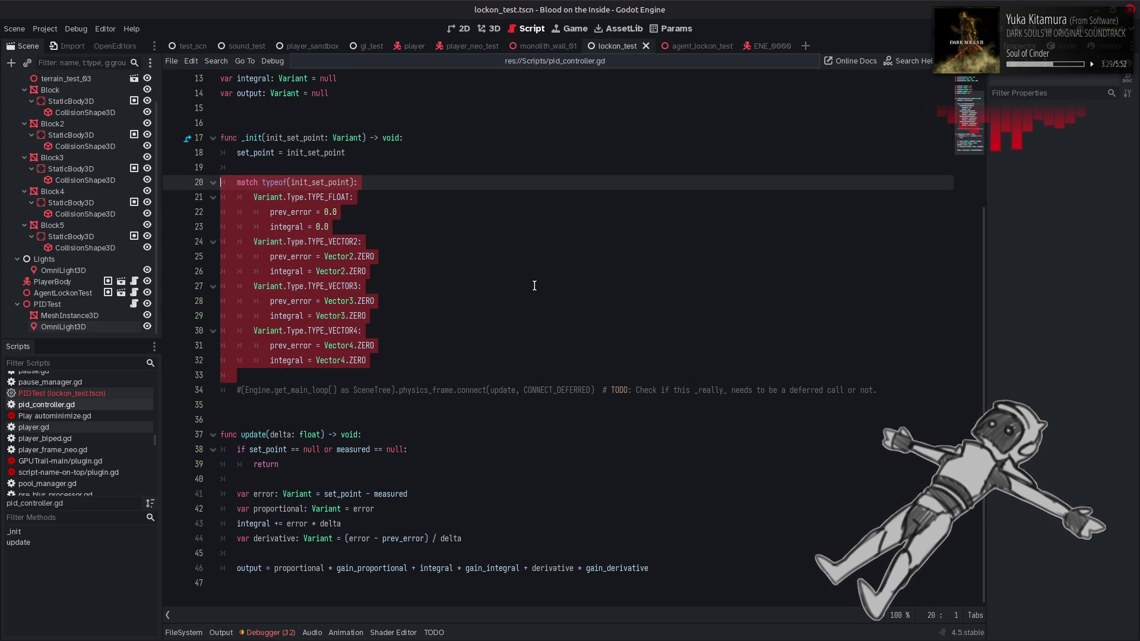
{"action": "left_click", "coordinate": [535, 285]}
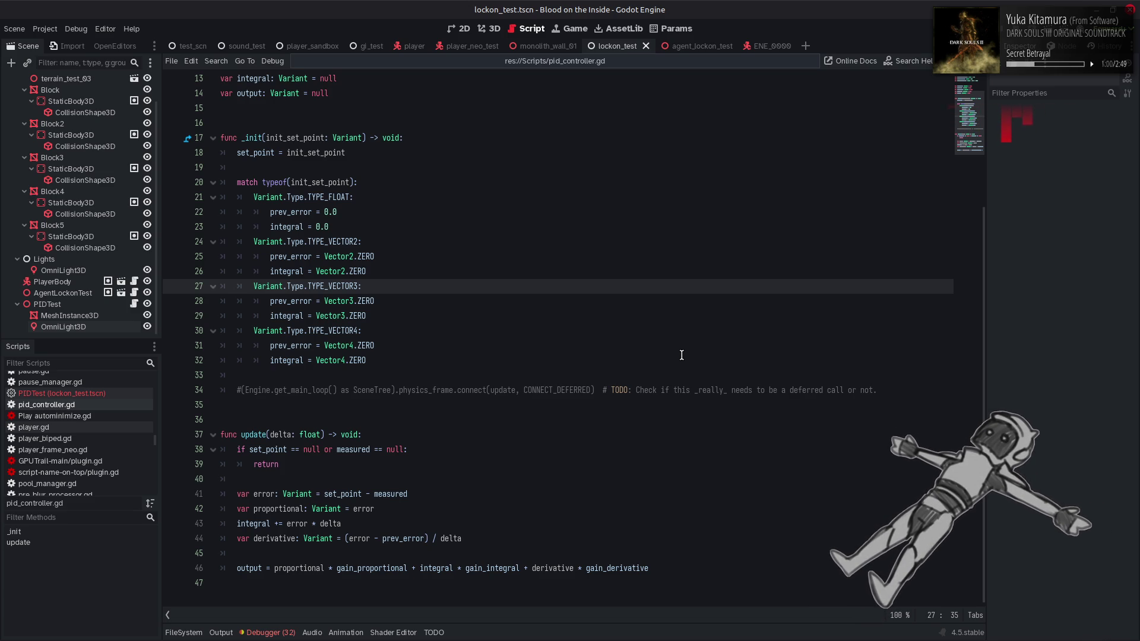
{"action": "left_click", "coordinate": [682, 355]}
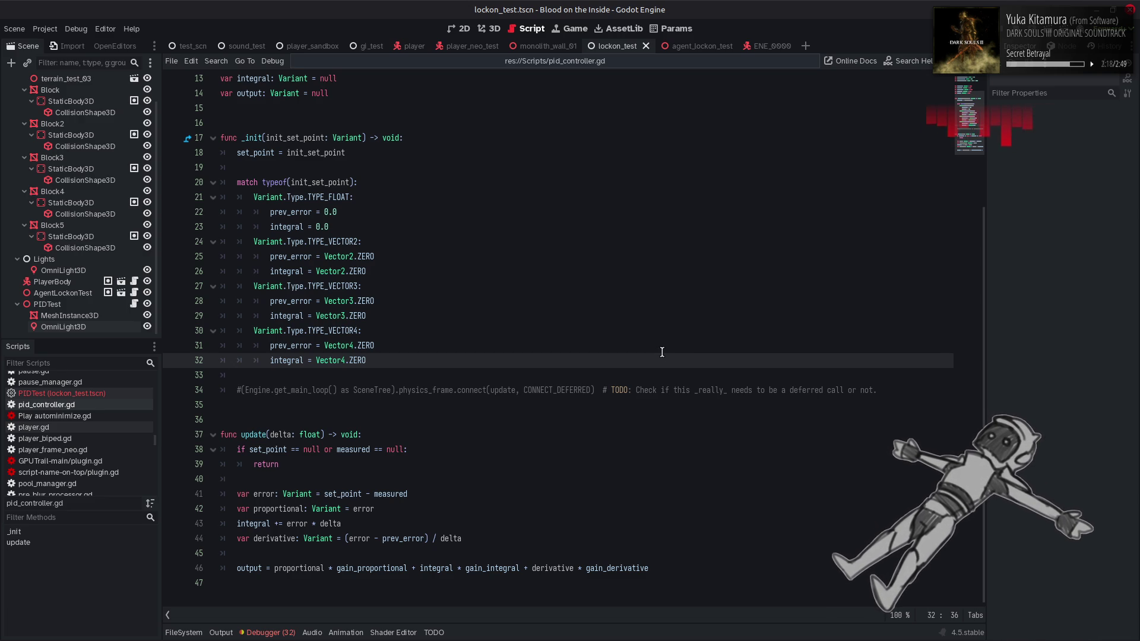
{"action": "left_click", "coordinate": [611, 480]}
{"action": "key", "text": "ctrl+s"}
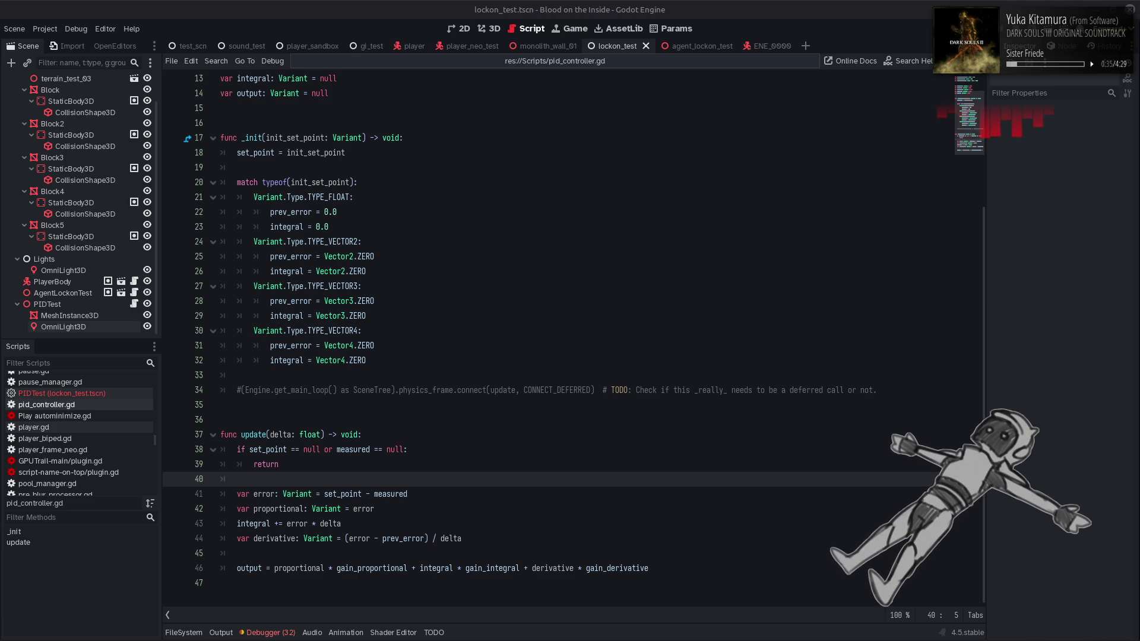
Switch from the Godot script editor to the YouTube PID tutorial in Firefox
{"action": "key", "text": "alt+Tab"}
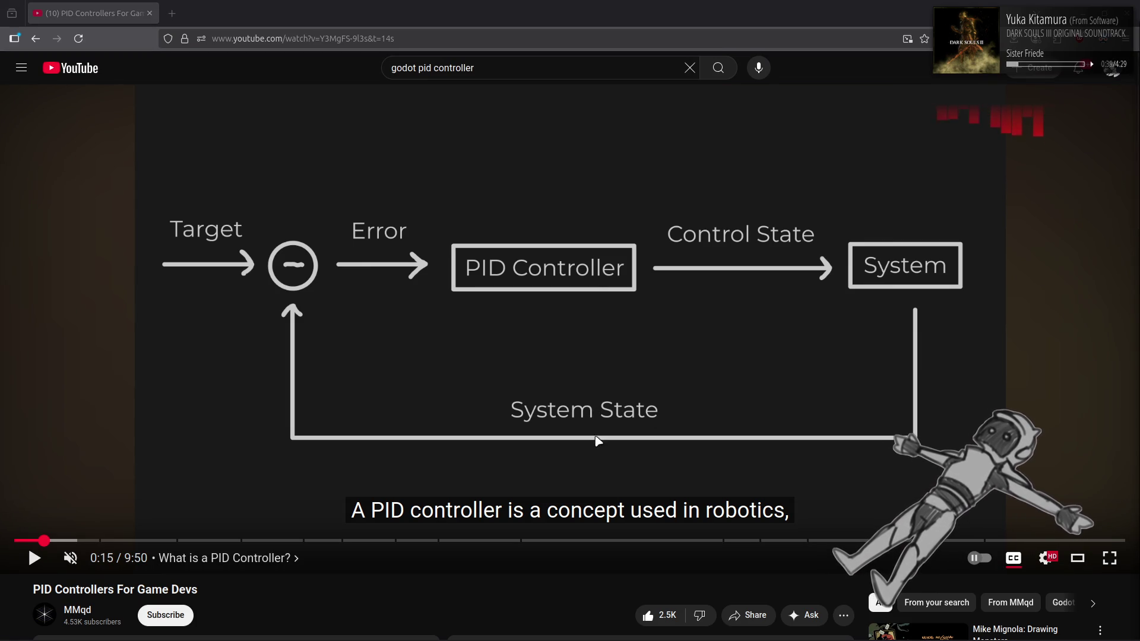
Start the PID tutorial and jump to the Proportional (P) chapter around 1:26
{"action": "left_click", "coordinate": [709, 417]}
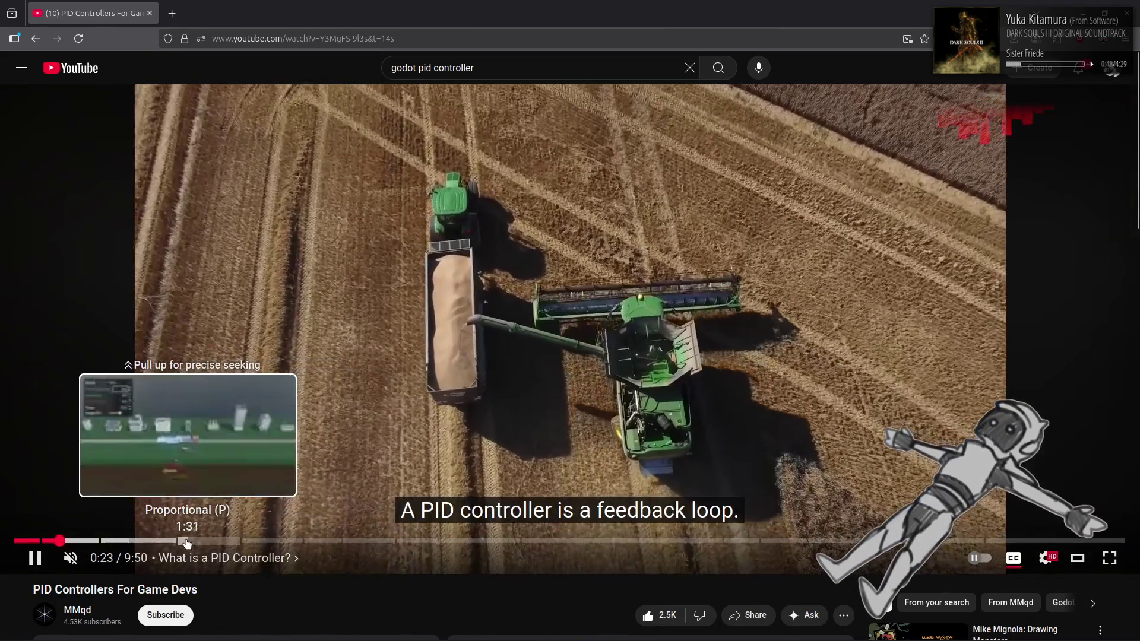
{"action": "left_click", "coordinate": [182, 542]}
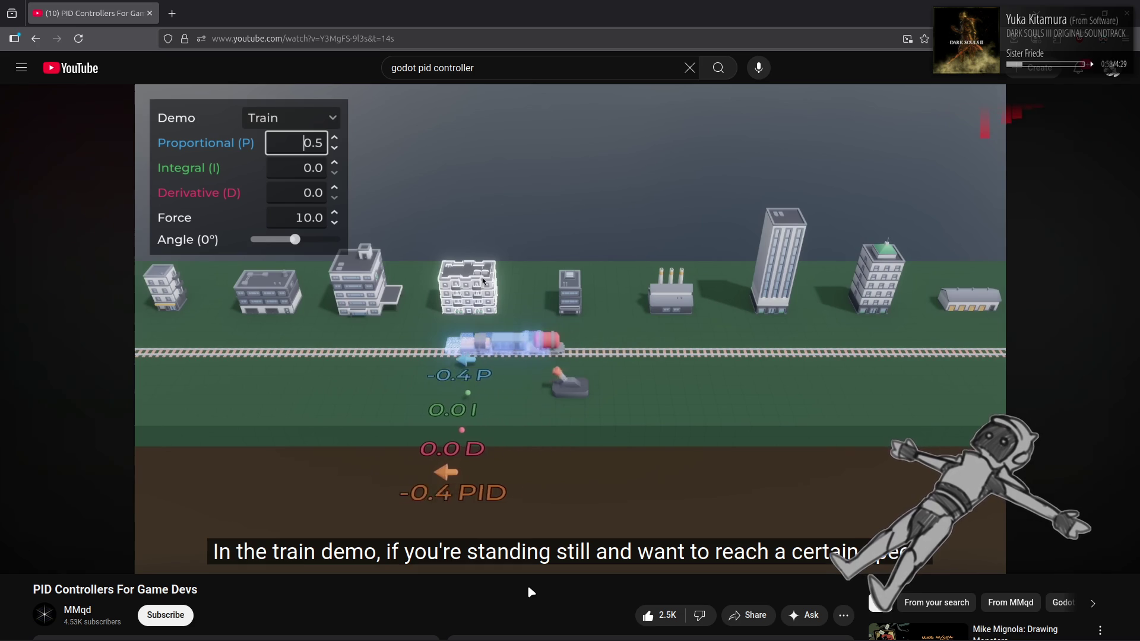
Watch the train demo, pause at 2:20 in the Derivative chapter, then return to Godot
{"action": "left_click", "coordinate": [744, 355]}
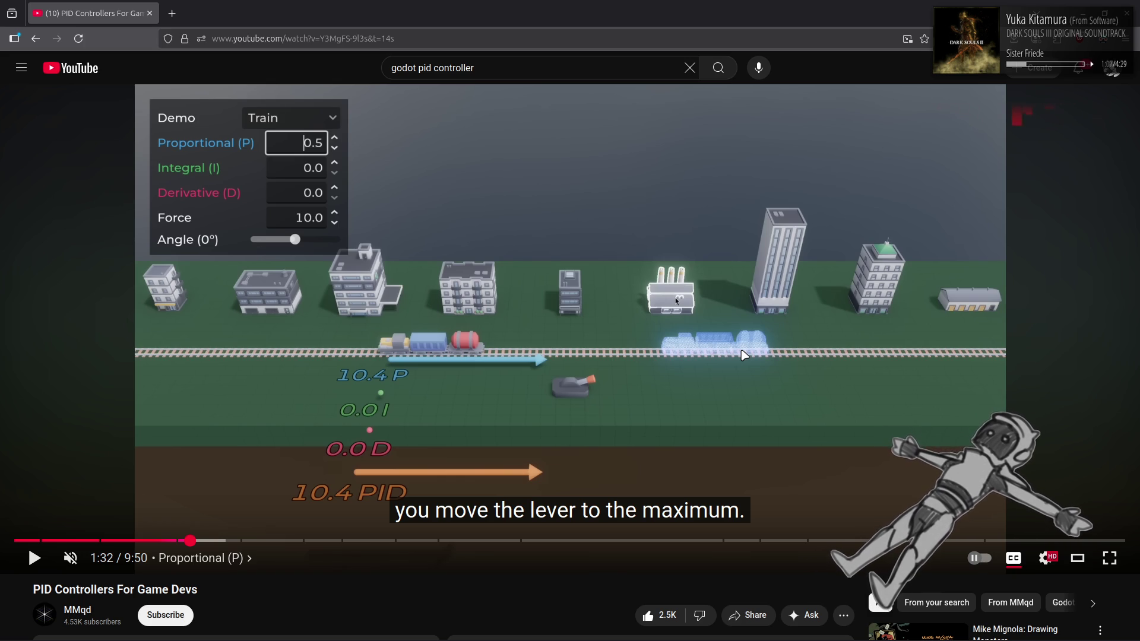
{"action": "left_click", "coordinate": [744, 355]}
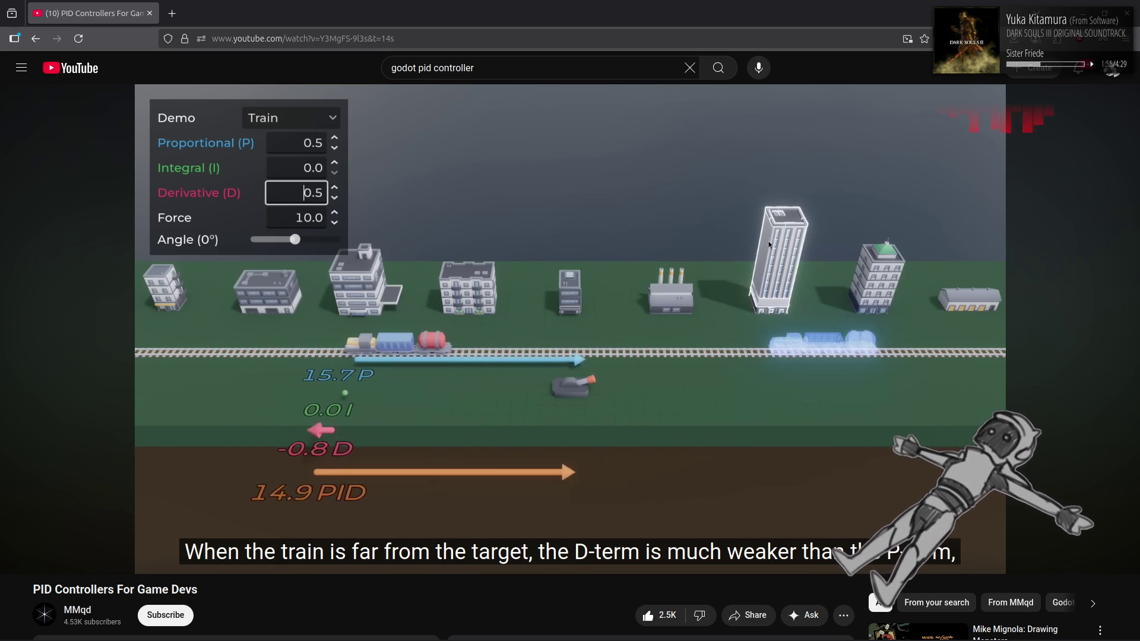
{"action": "left_click", "coordinate": [688, 371]}
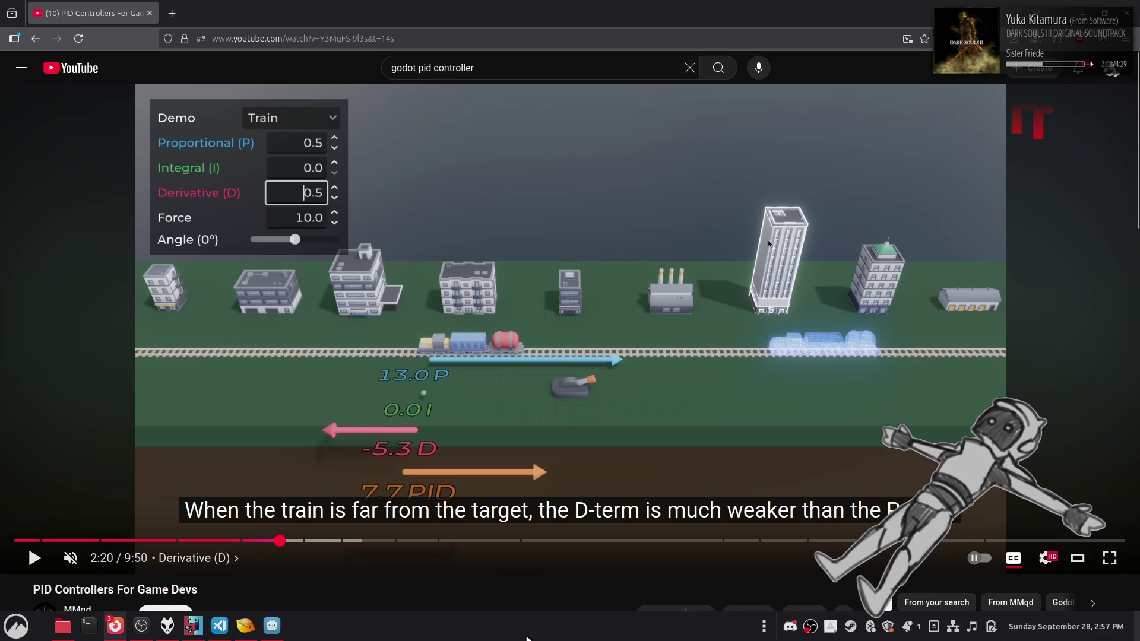
{"action": "left_click", "coordinate": [270, 630]}
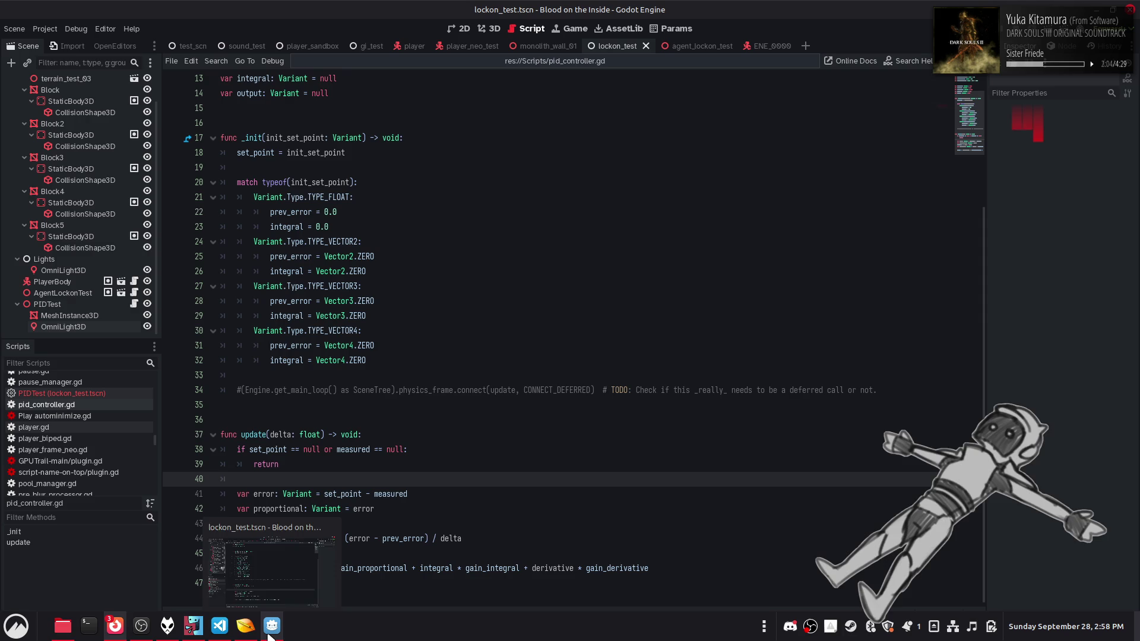
Check the Variant type documentation popup on line 30, then dismiss it
{"action": "double_click", "coordinate": [263, 327]}
{"action": "mouse_move", "coordinate": [263, 324]}
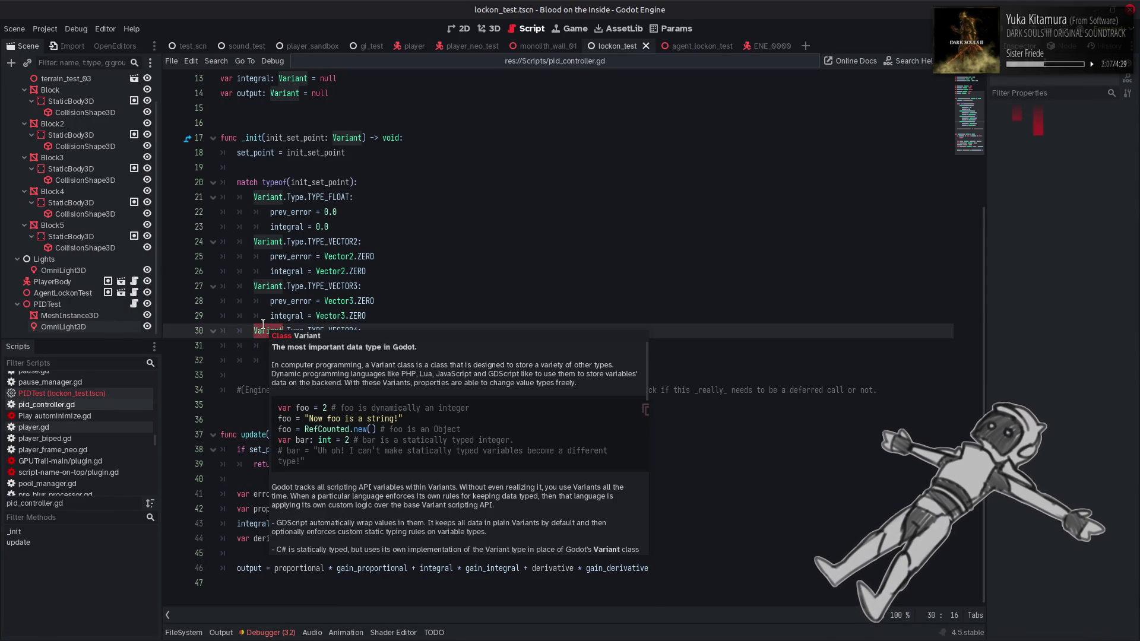
{"action": "left_click", "coordinate": [449, 281]}
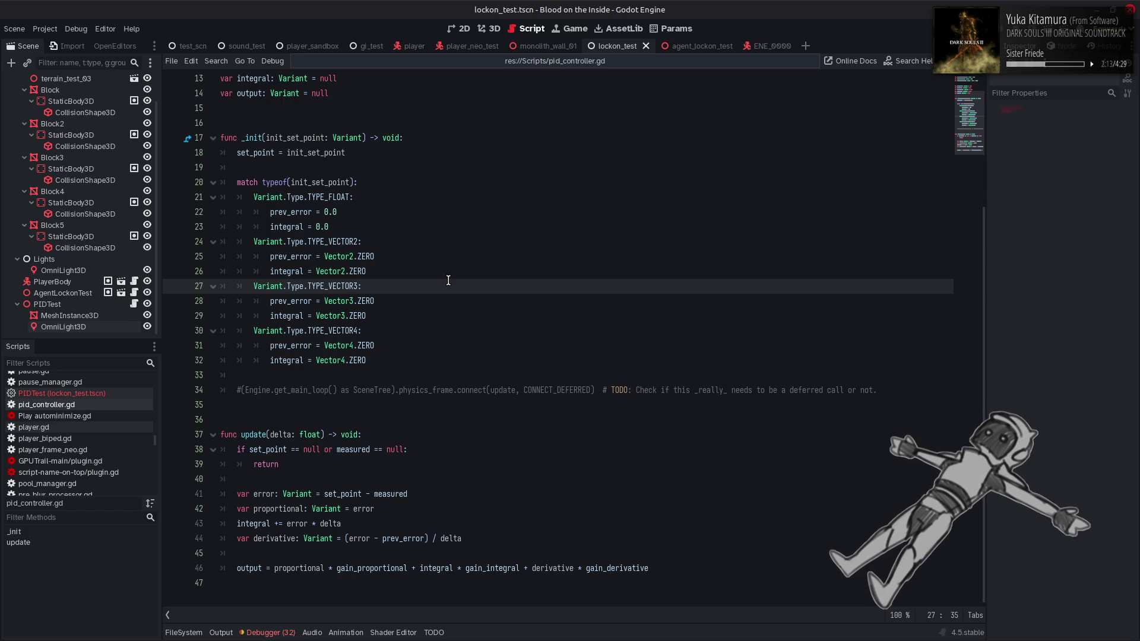
Review the update function and its output calculation line, then go back to the tutorial
{"action": "left_click_drag", "start_coordinate": [648, 569], "coordinate": [221, 436]}
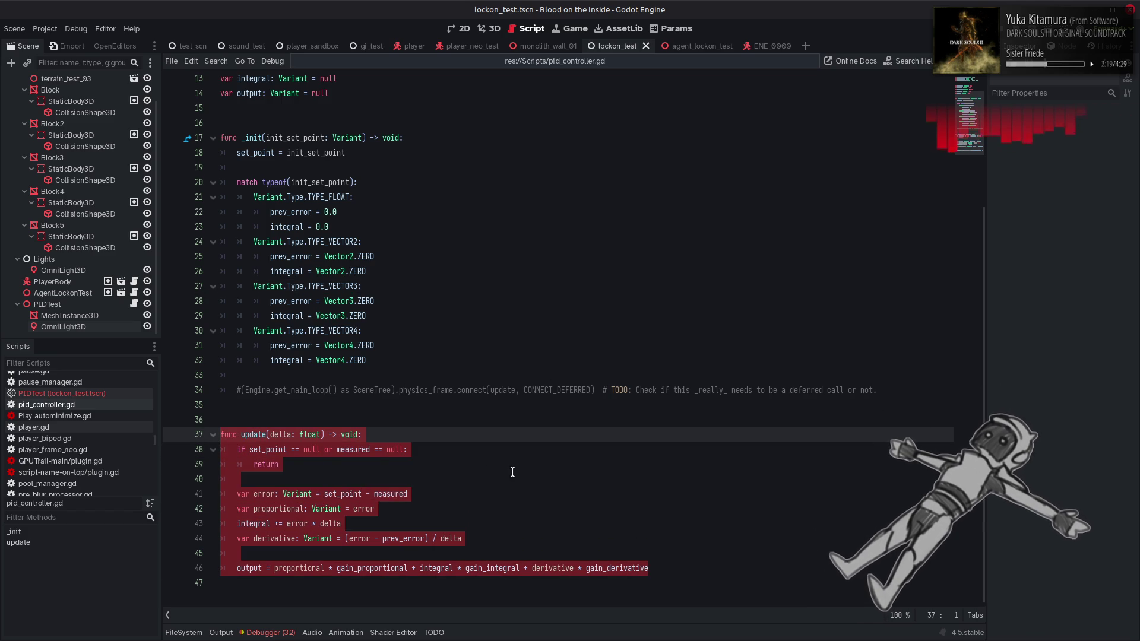
{"action": "left_click_drag", "start_coordinate": [237, 568], "coordinate": [693, 563]}
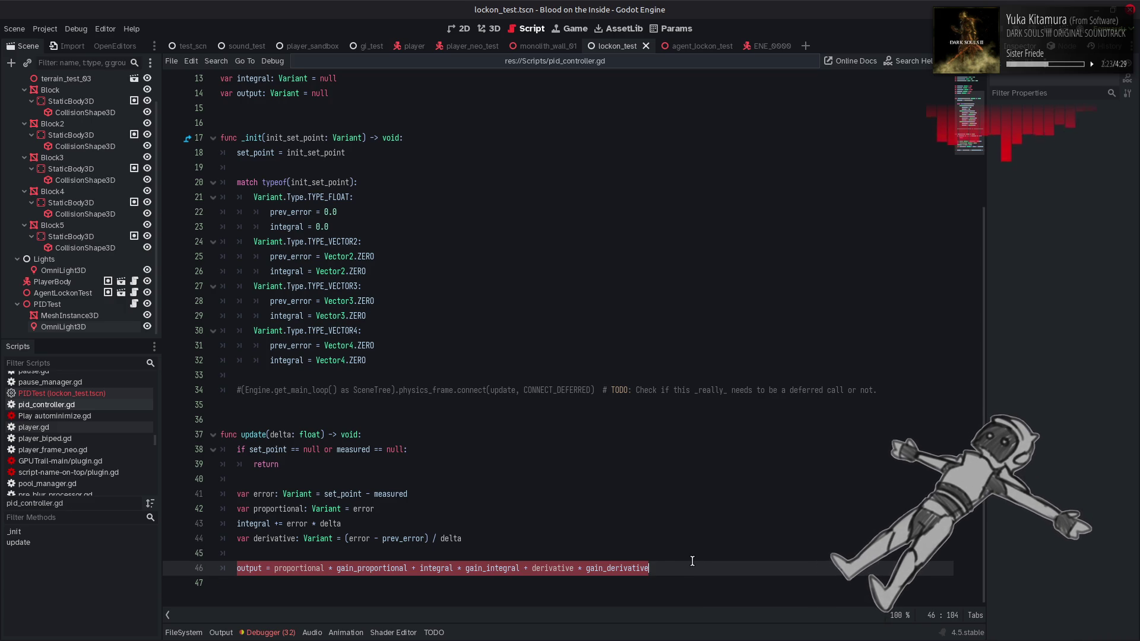
{"action": "left_click", "coordinate": [595, 510]}
{"action": "left_click_drag", "start_coordinate": [237, 569], "coordinate": [700, 569]}
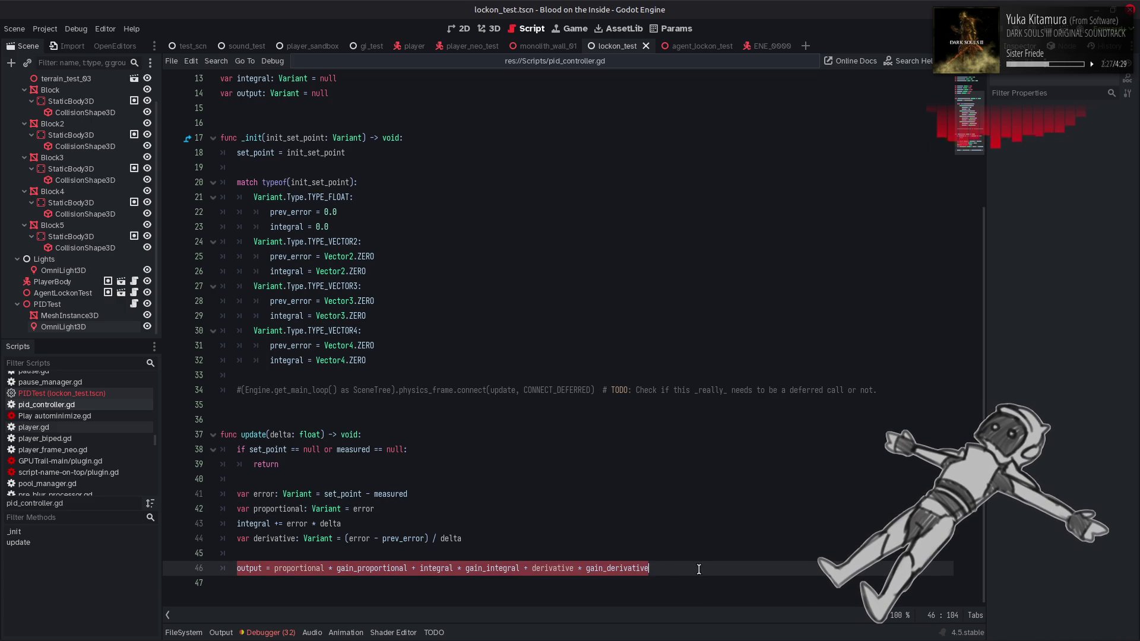
{"action": "left_click", "coordinate": [542, 515]}
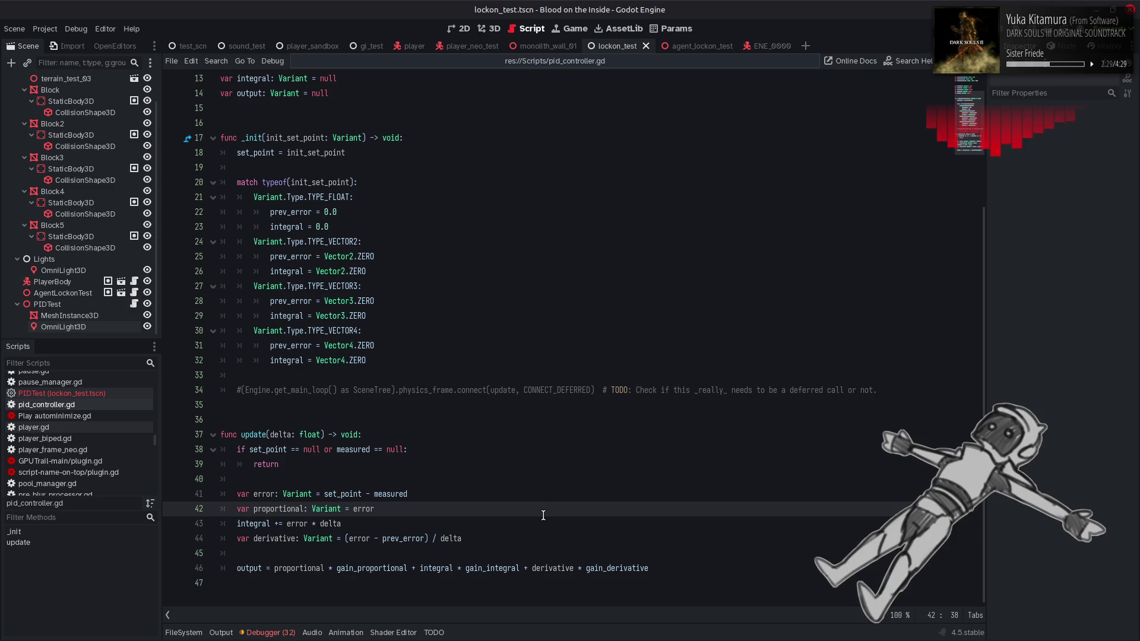
{"action": "key", "text": "alt+Tab"}
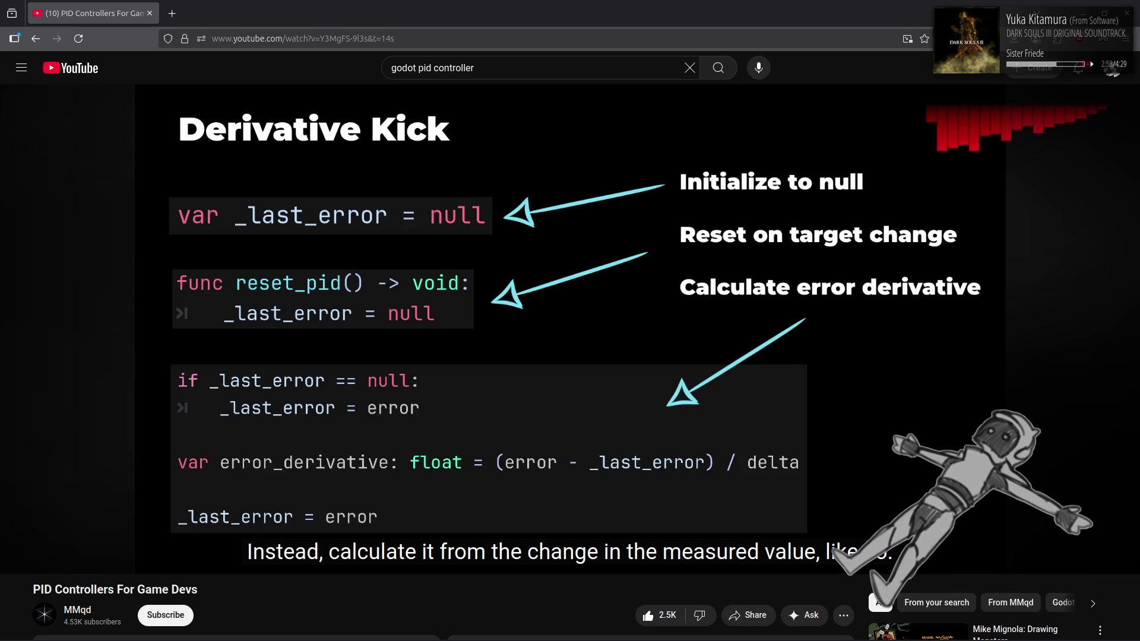
Rewind to 2:33 and rewatch the Derivative Kick slide on the error derivative code
{"action": "left_click", "coordinate": [612, 381]}
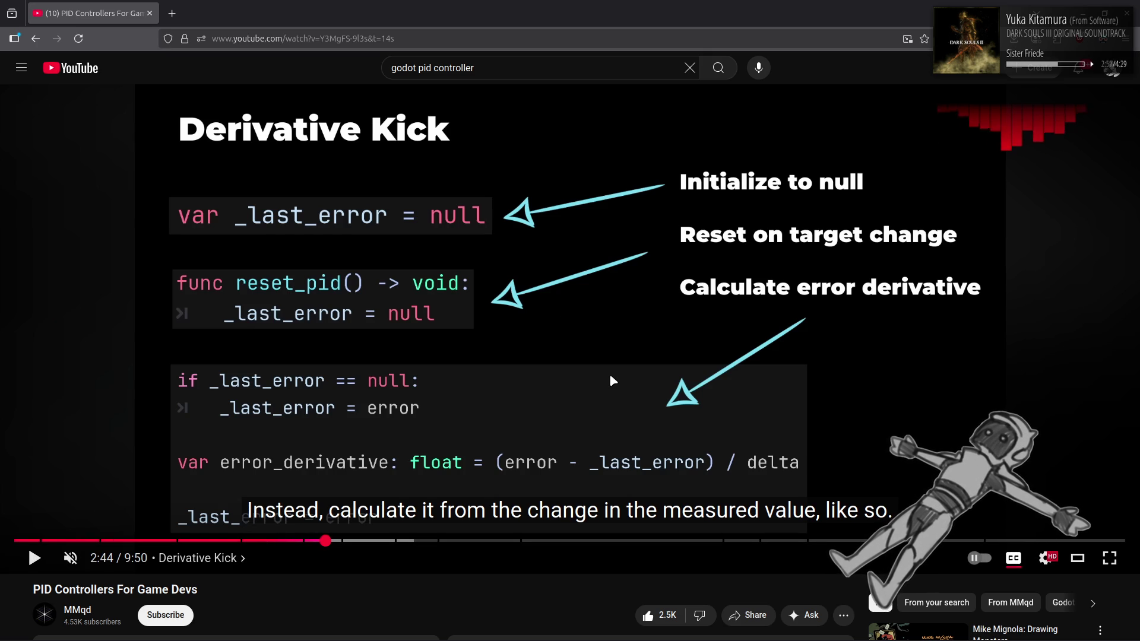
{"action": "left_click", "coordinate": [303, 542]}
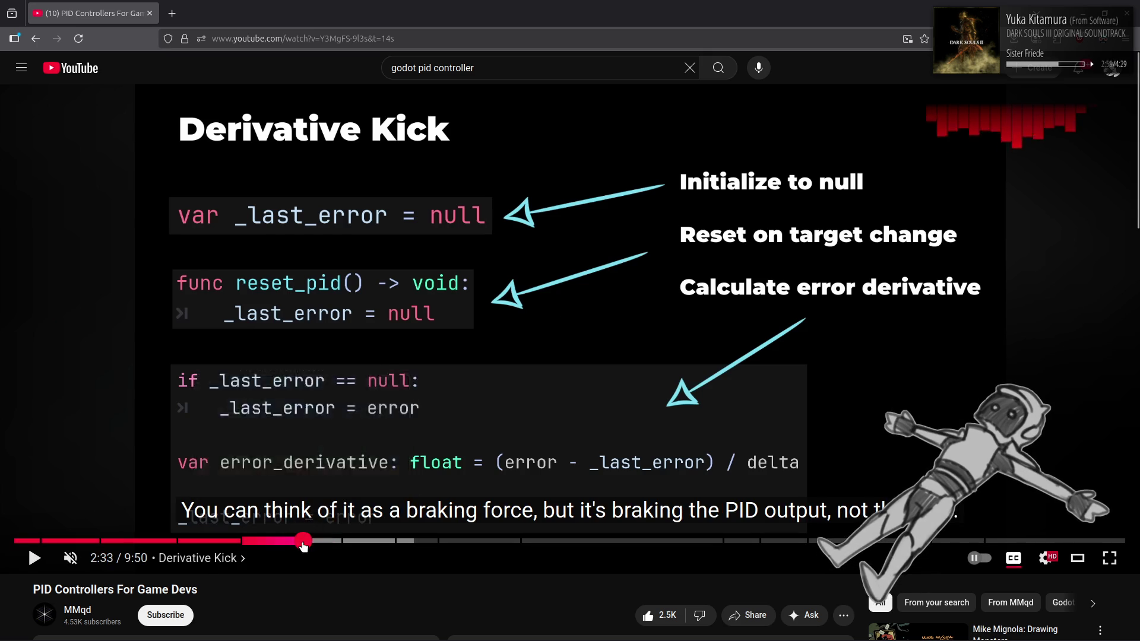
{"action": "left_click", "coordinate": [439, 347]}
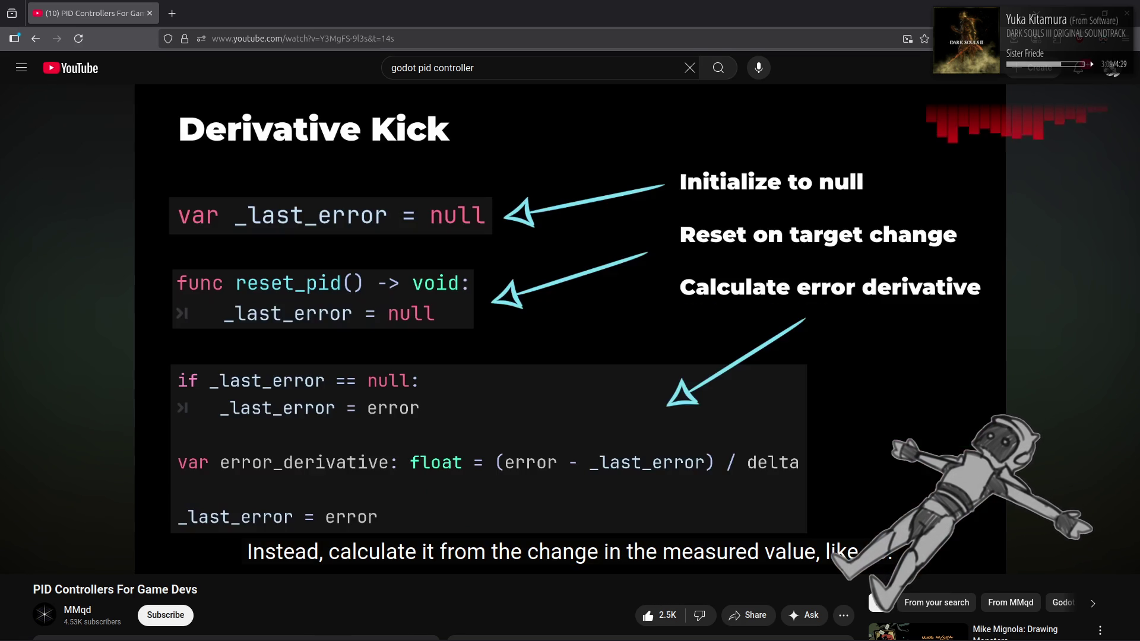
{"action": "left_click", "coordinate": [452, 343]}
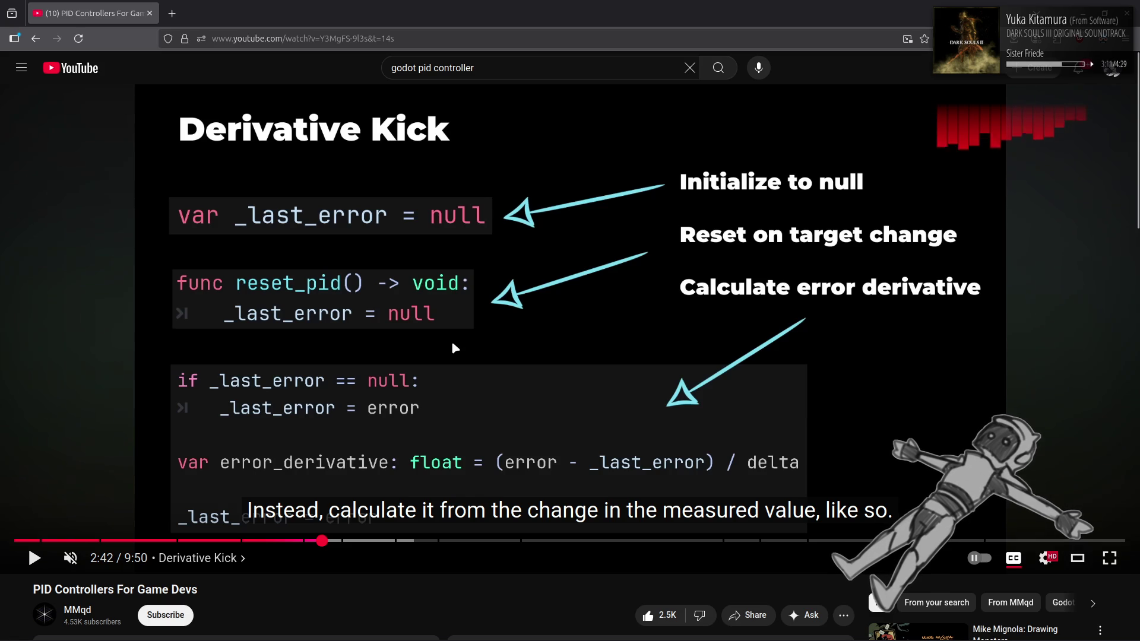
{"action": "left_click", "coordinate": [452, 343]}
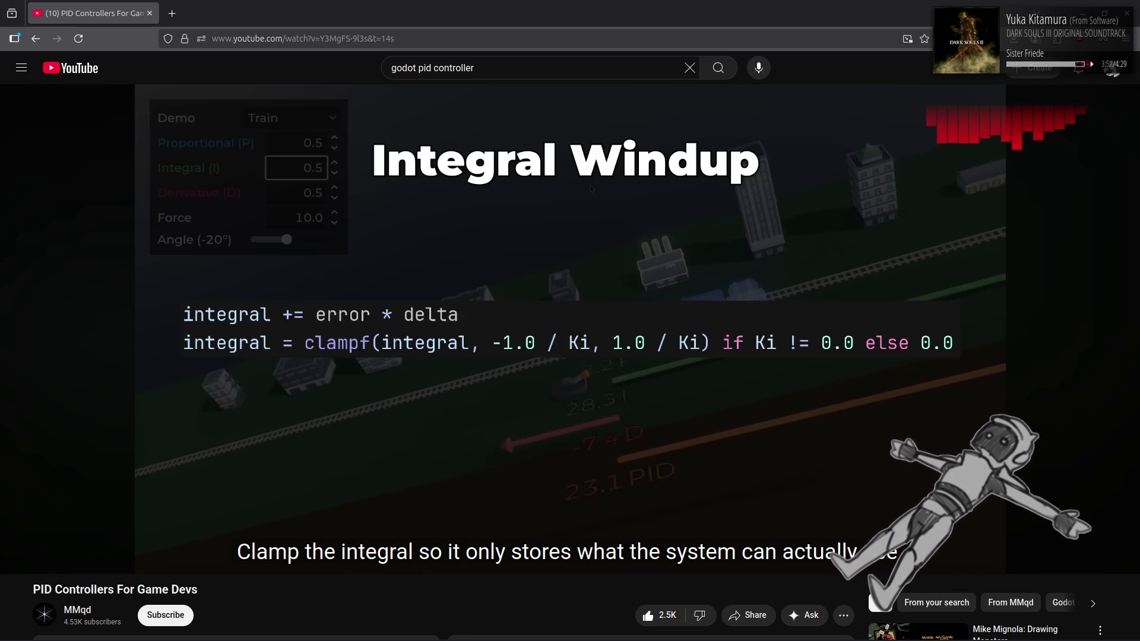
Pause on the Integral Windup clampf slide, resume, then stop at 3:30
{"action": "left_click", "coordinate": [538, 249]}
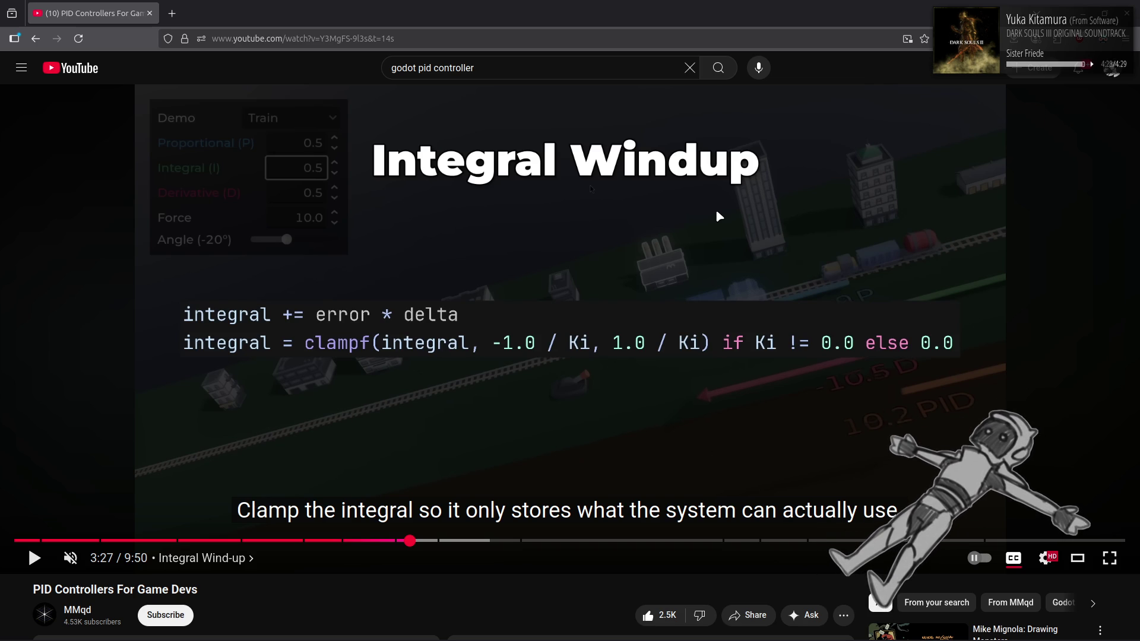
{"action": "left_click", "coordinate": [753, 215]}
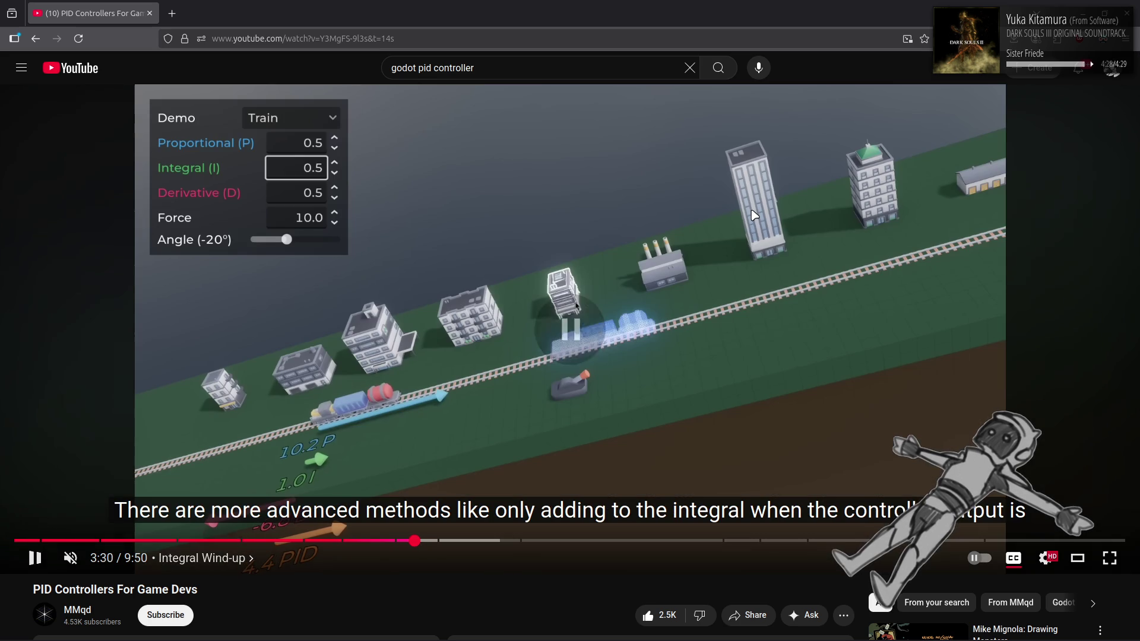
{"action": "left_click", "coordinate": [753, 215]}
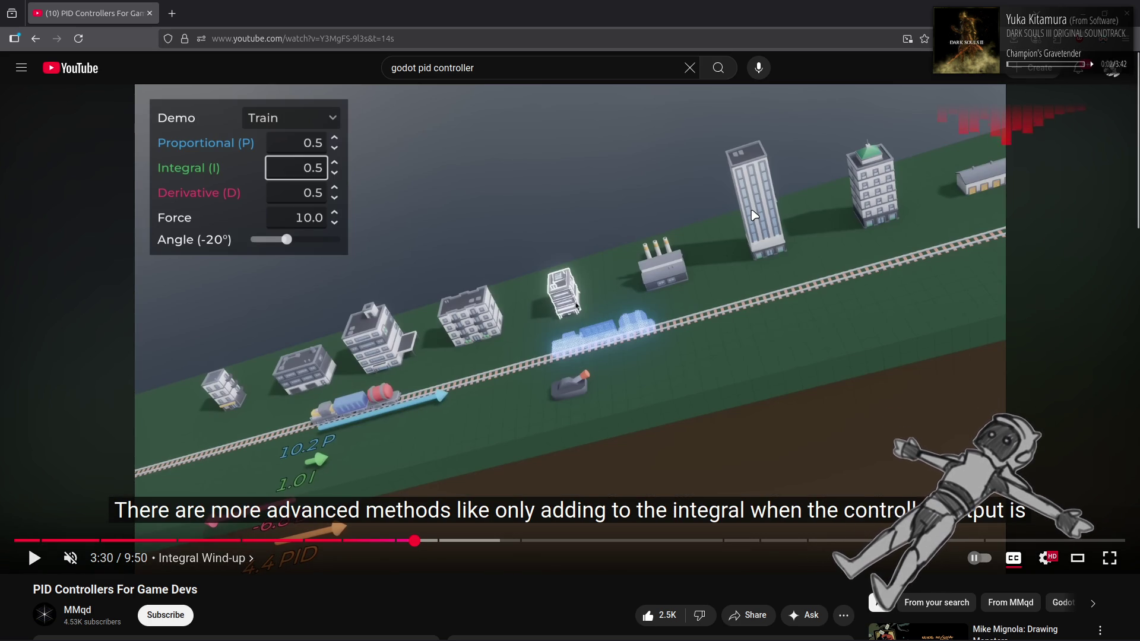
Skip to 4:01 in the Working With Angles & Quaternions chapter and resume playback
{"action": "left_click", "coordinate": [895, 216]}
{"action": "key", "text": "l"}
{"action": "key", "text": "l"}
{"action": "key", "text": "l"}
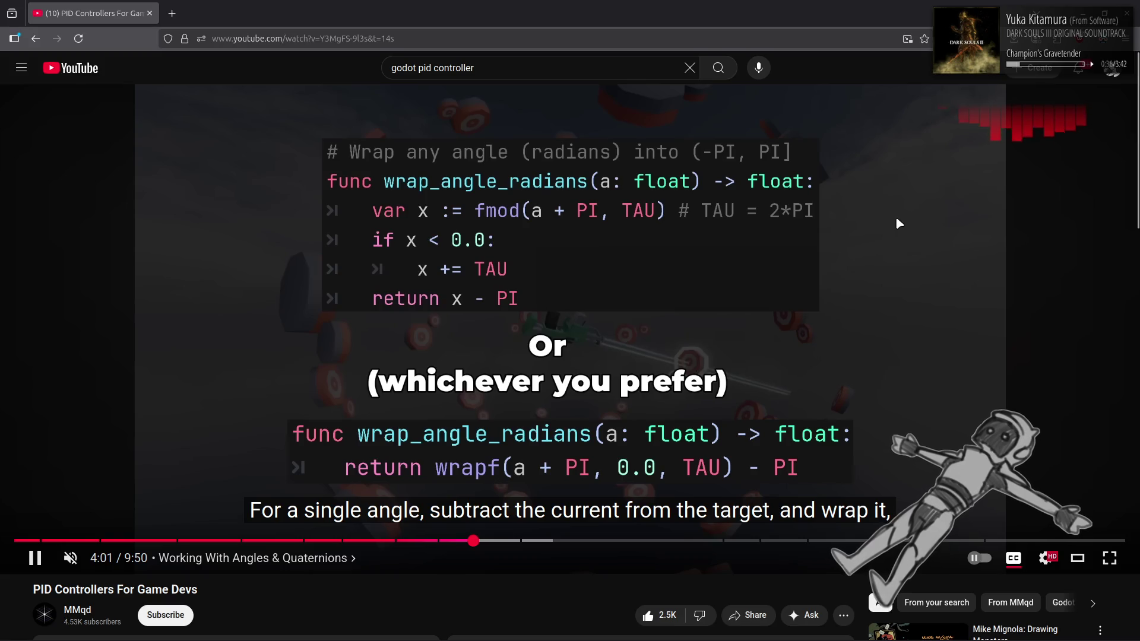